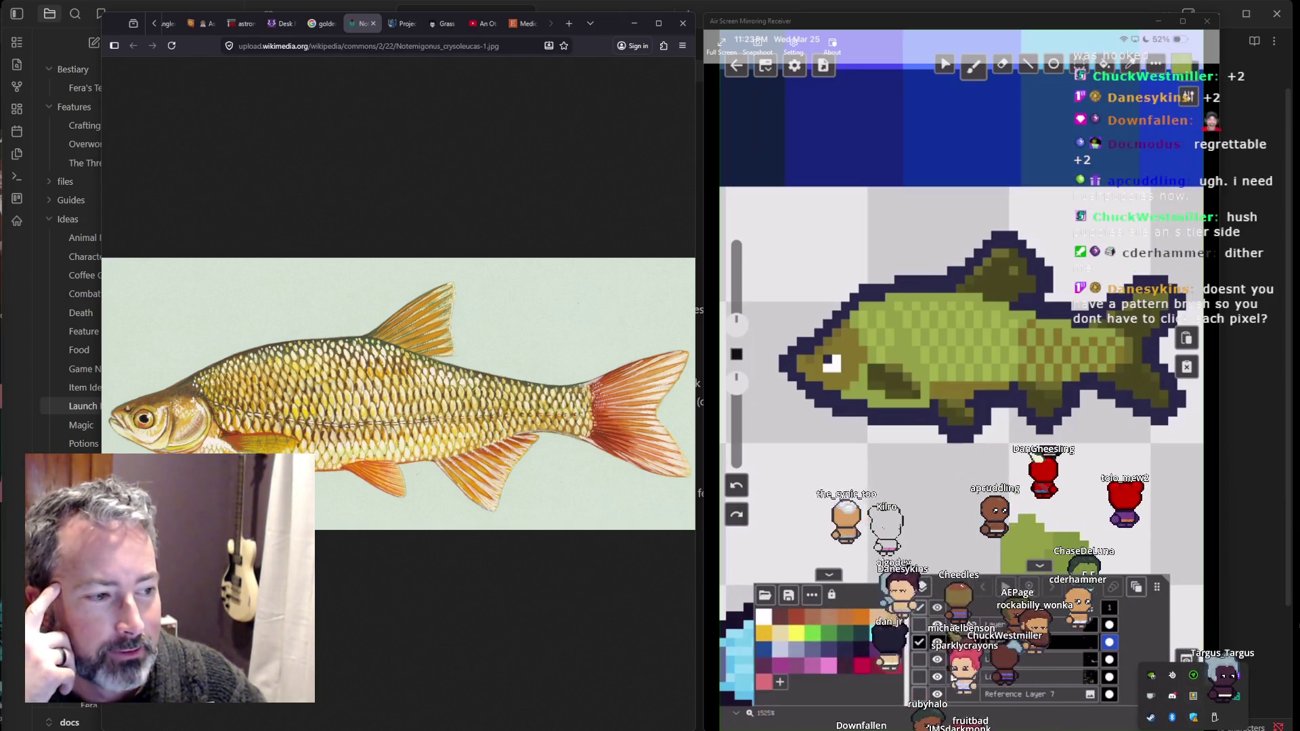
Bring up the Steam client from the system tray
{"action": "left_click", "coordinate": [1171, 717]}
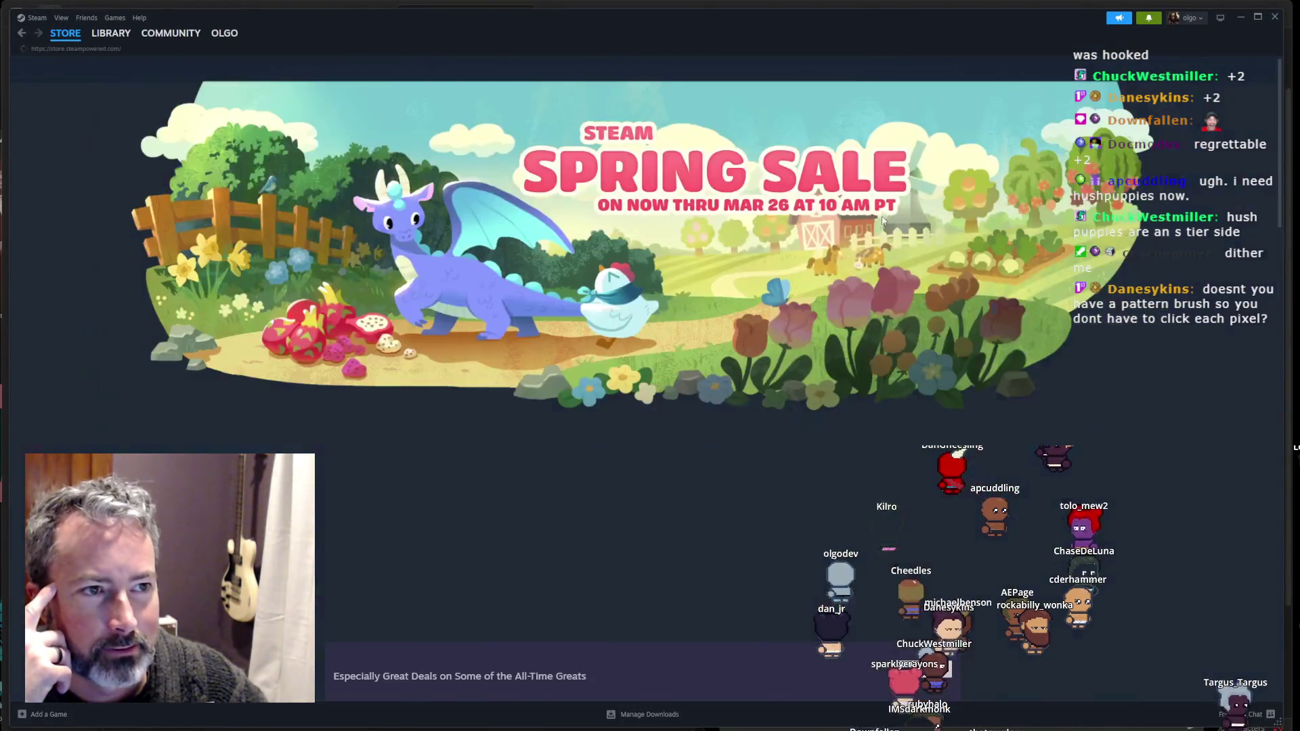
Search the store for 'witchbrook', open its page and enlarge its second screenshot
{"action": "left_click", "coordinate": [794, 68]}
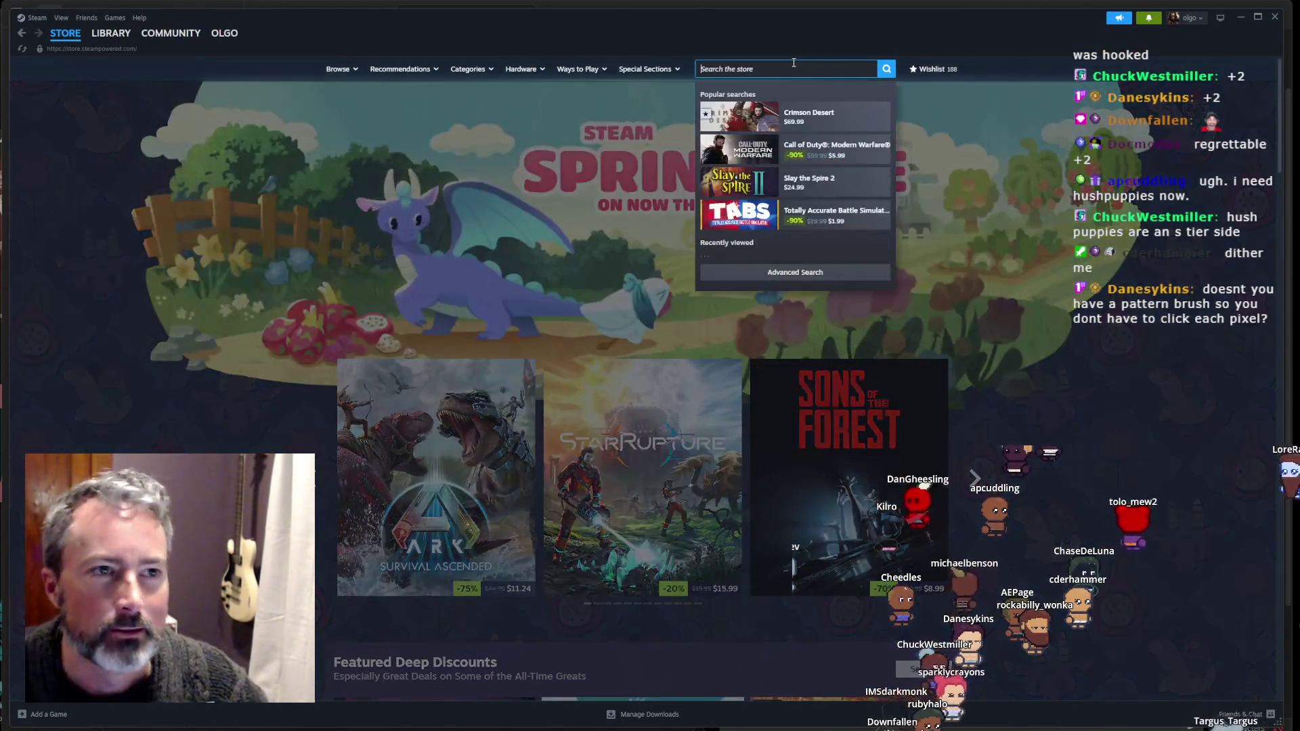
{"action": "type", "text": "witchbrook"}
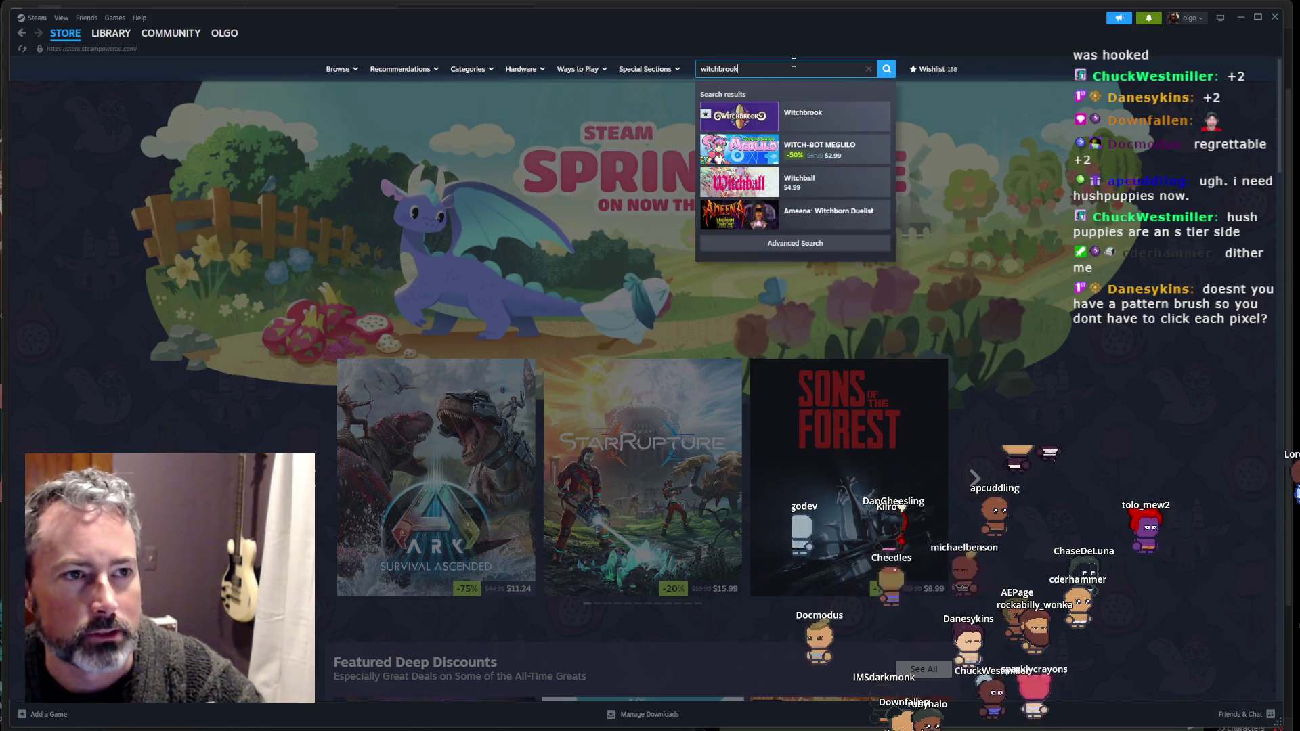
{"action": "left_click", "coordinate": [812, 115]}
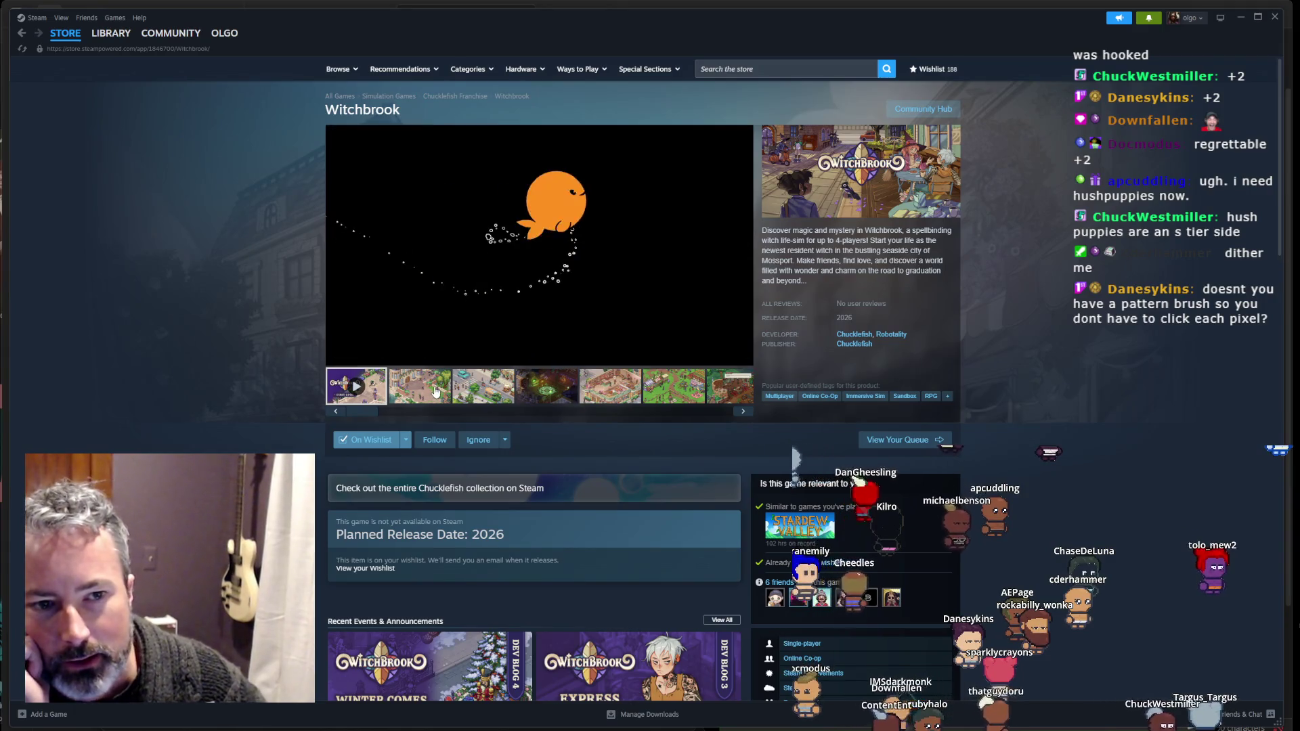
{"action": "left_click", "coordinate": [445, 395]}
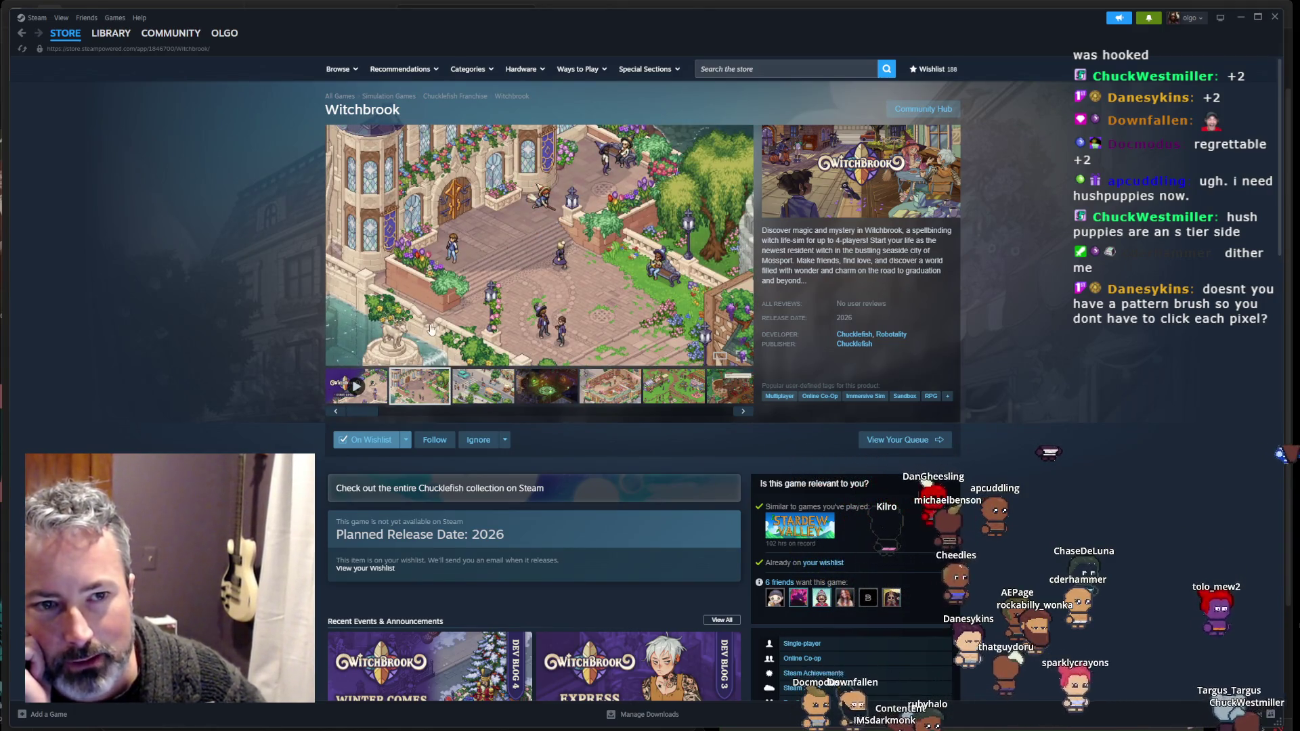
{"action": "left_click", "coordinate": [432, 332]}
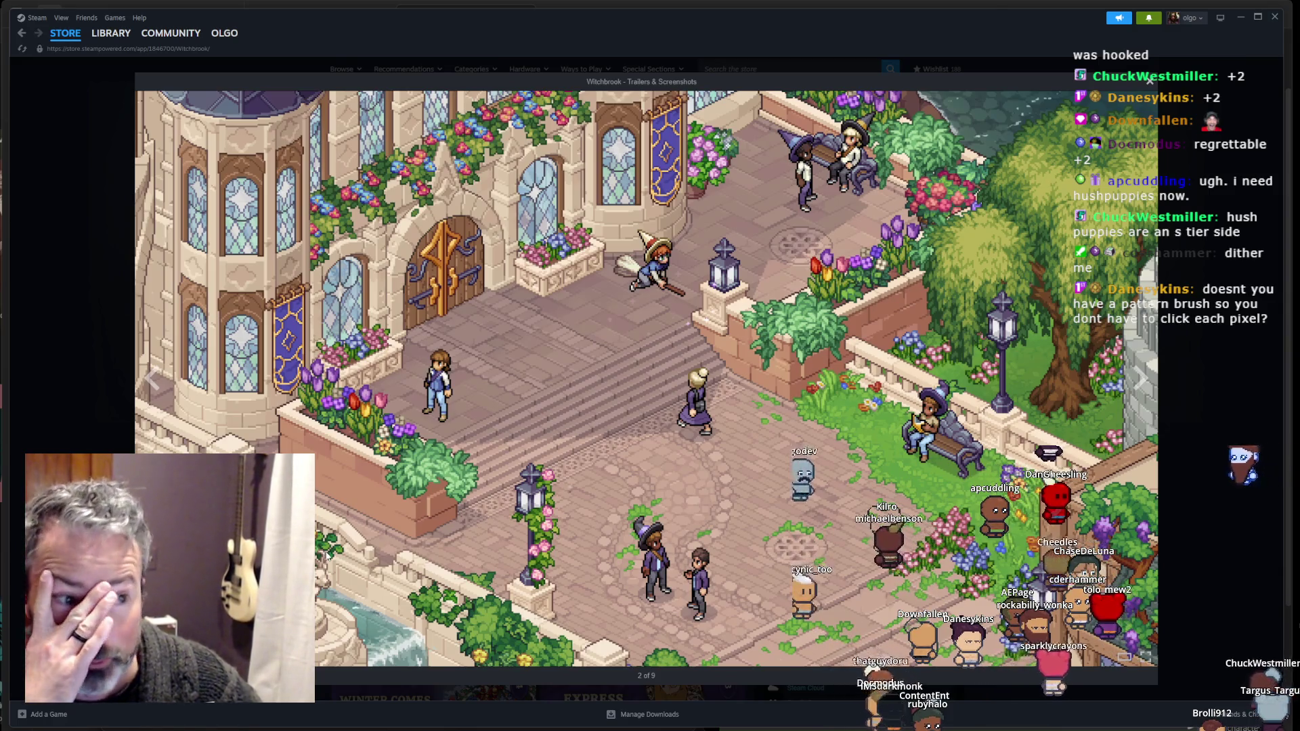
Dismiss the page options menu and shift the Steam window right to reveal notes
{"action": "right_click", "coordinate": [535, 537]}
{"action": "left_click", "coordinate": [492, 511]}
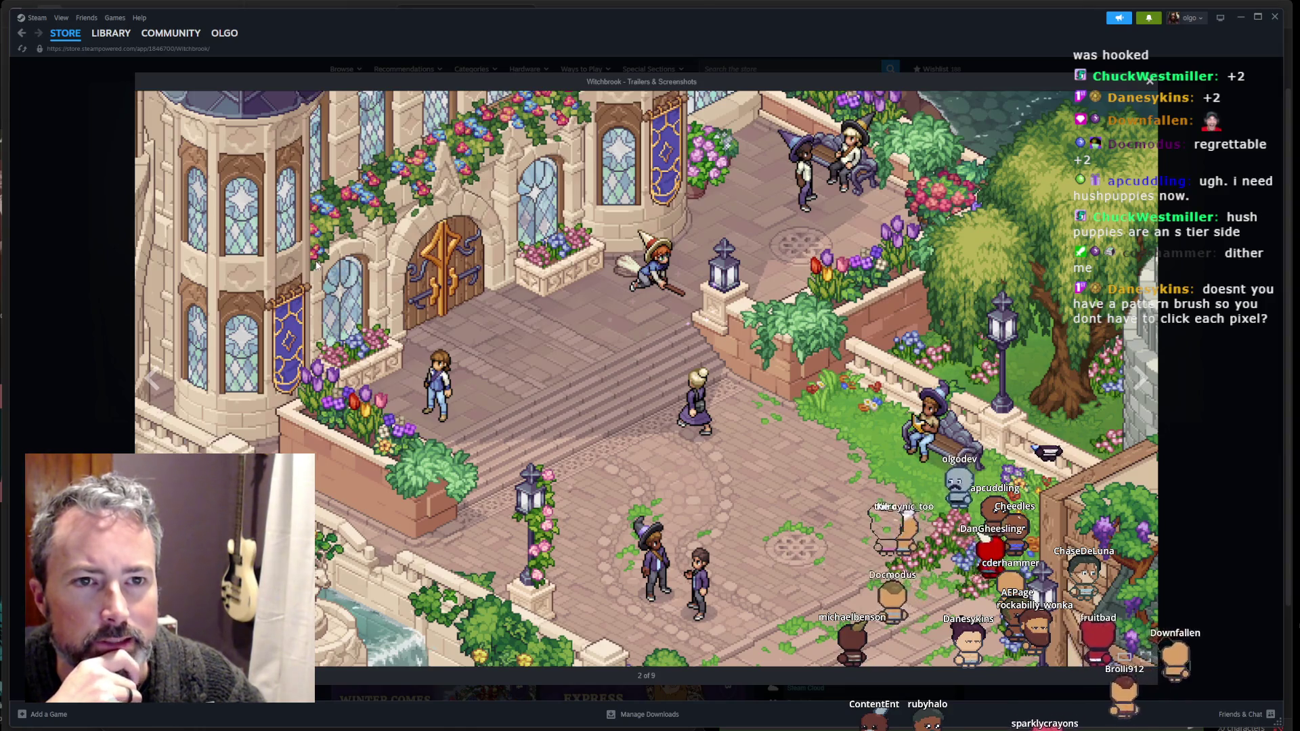
{"action": "left_click_drag", "start_coordinate": [705, 21], "coordinate": [893, 21]}
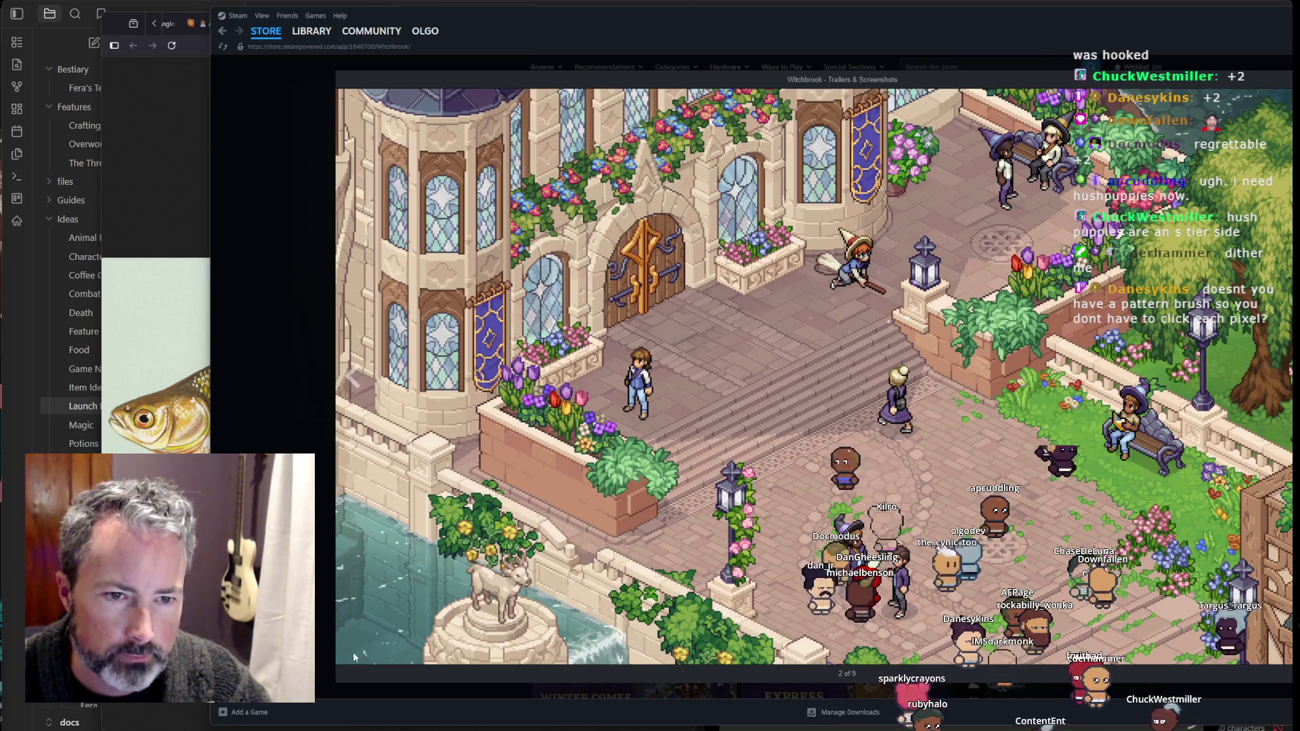
Snip the fountain statue area of the screenshot and open the capture in Snipping Tool
{"action": "key", "text": "super+shift+s"}
{"action": "mouse_move", "coordinate": [339, 658]}
{"action": "left_mouse_down"}
{"action": "mouse_move", "coordinate": [654, 527]}
{"action": "mouse_move", "coordinate": [686, 390]}
{"action": "mouse_move", "coordinate": [722, 393]}
{"action": "left_mouse_up"}
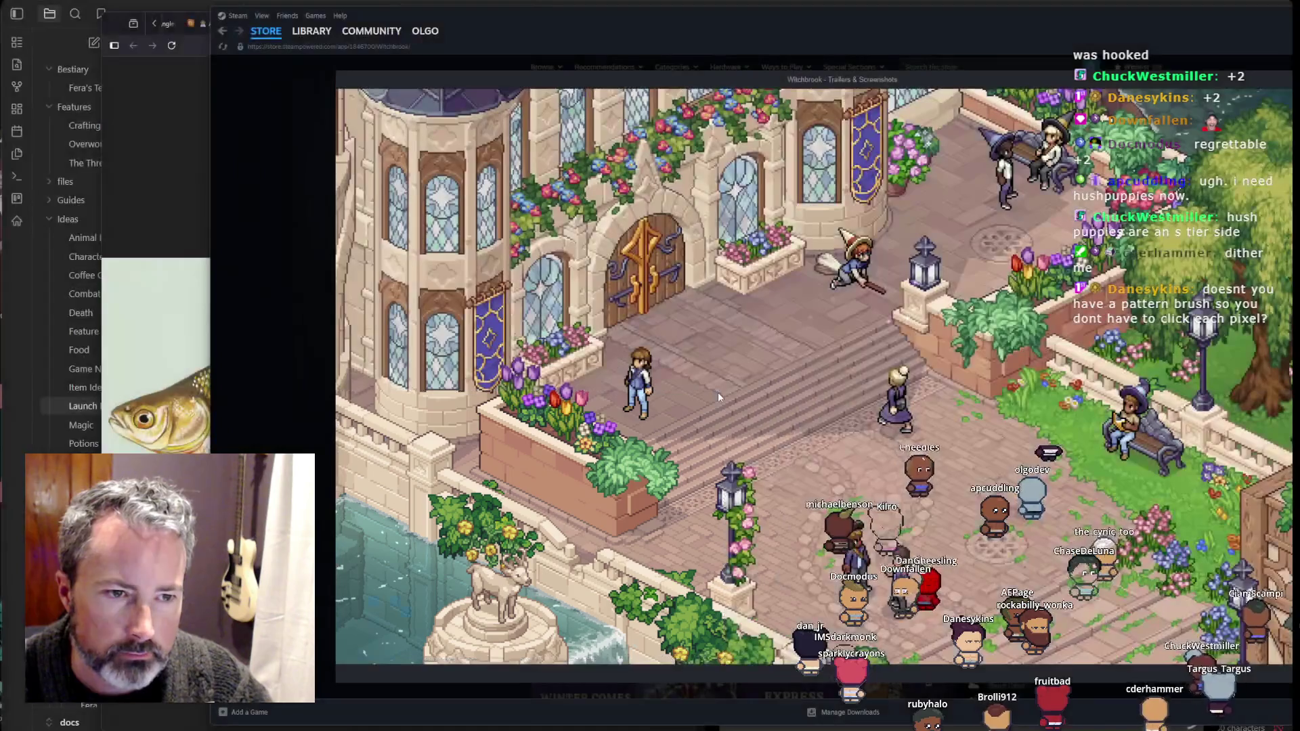
{"action": "left_click", "coordinate": [1165, 610]}
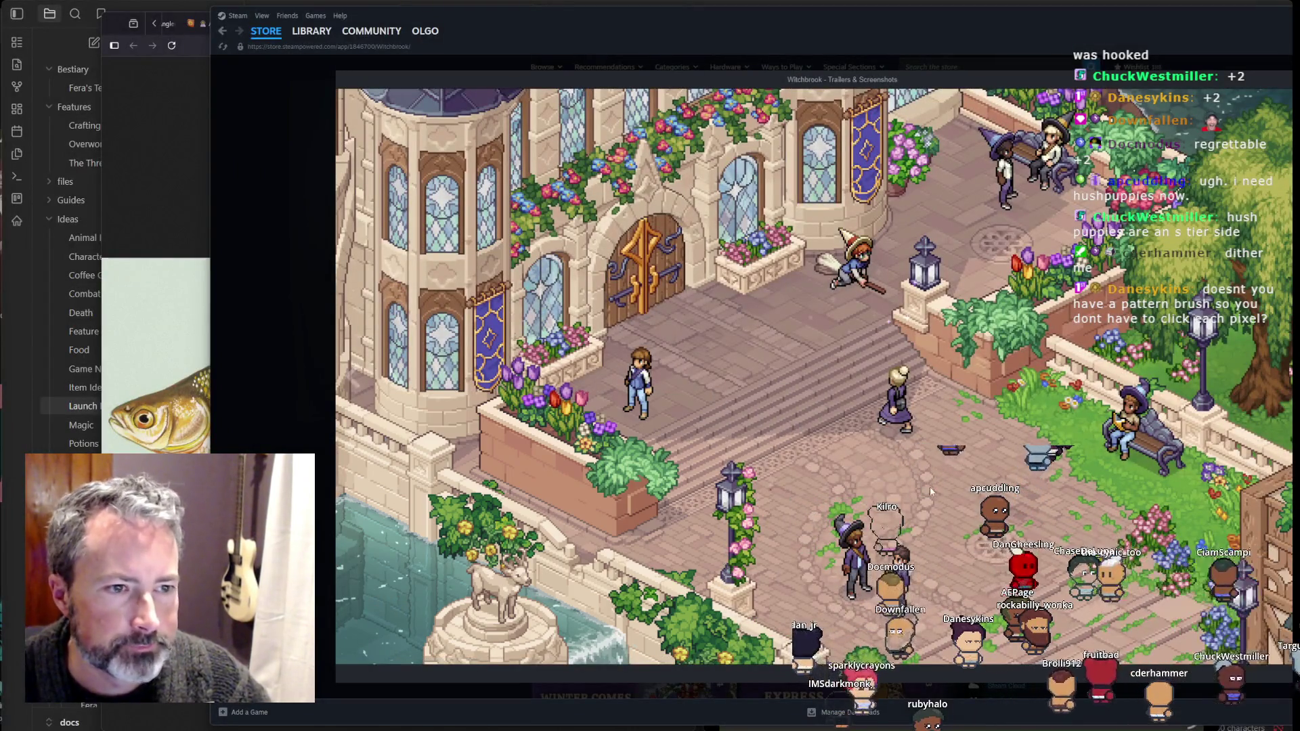
{"action": "left_click_drag", "start_coordinate": [676, 383], "coordinate": [783, 161]}
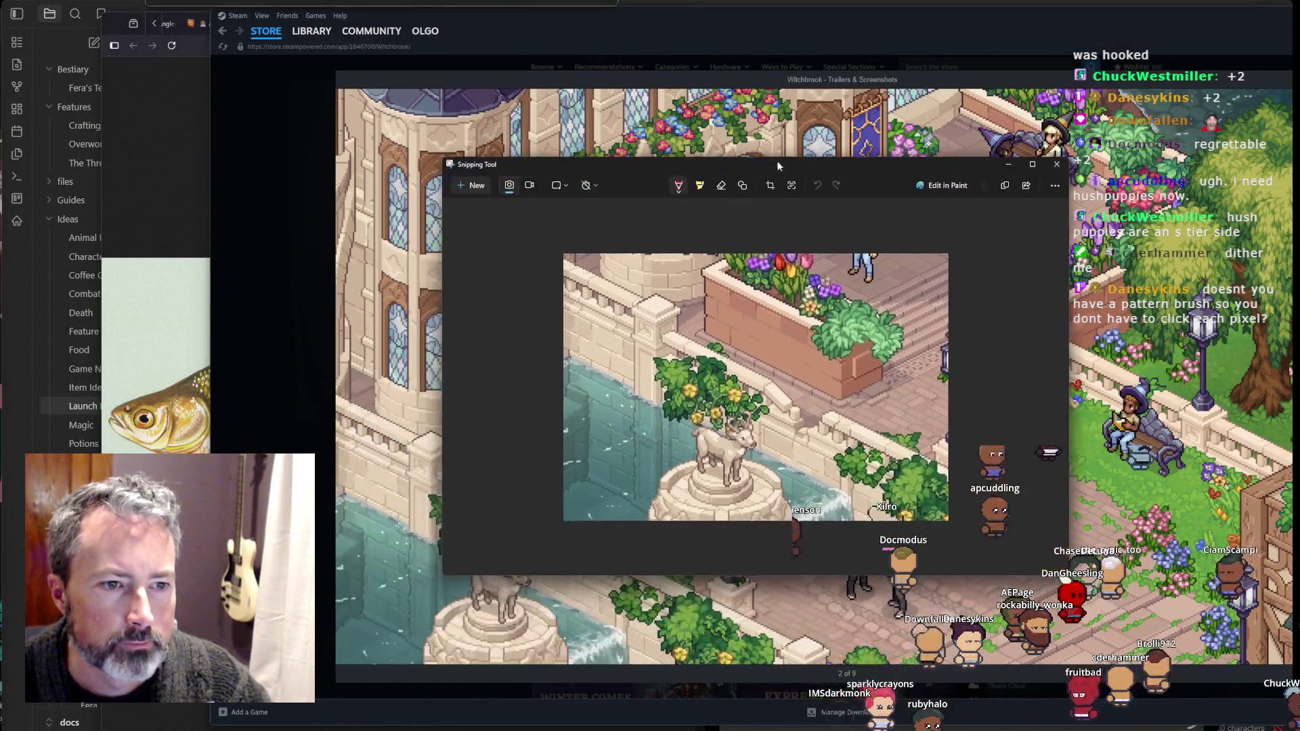
Sketch red Ballpoint pen marks along the planter snip, then undo them all
{"action": "scroll", "coordinate": [774, 374], "scroll_direction": "up", "scroll_amount": 5}
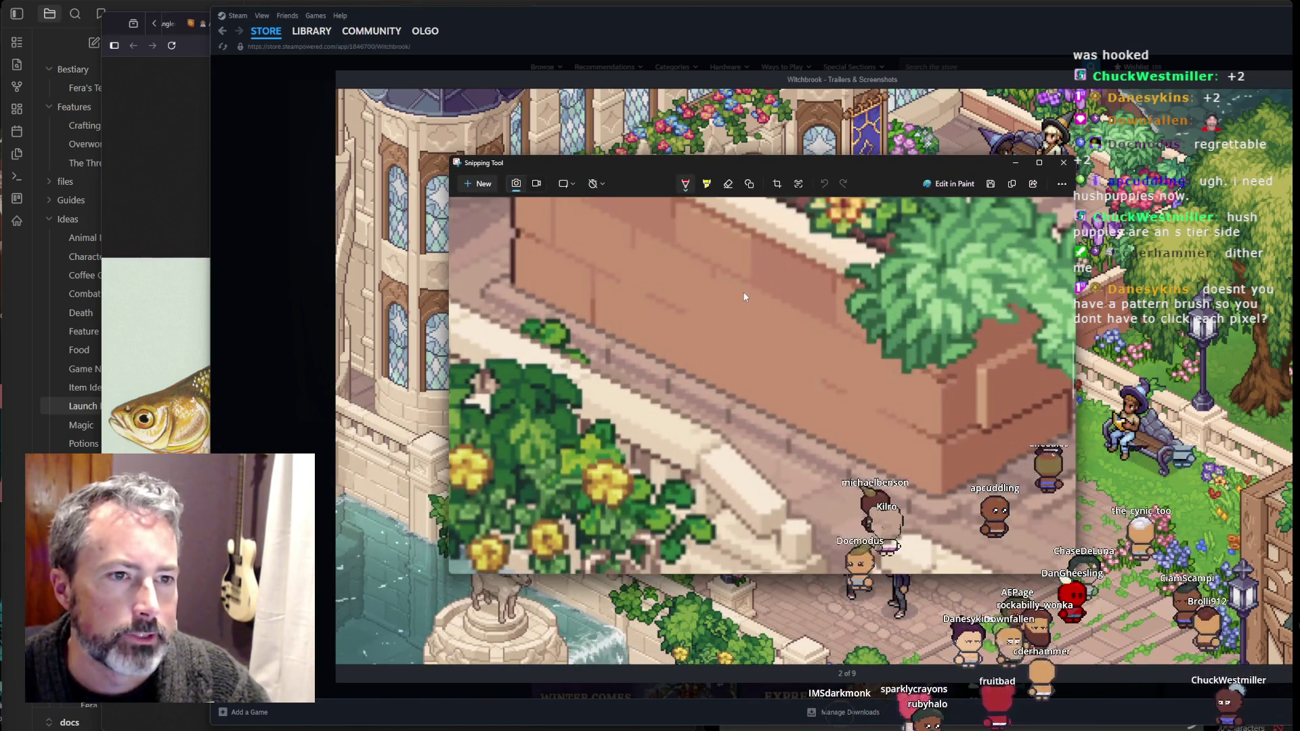
{"action": "left_click_drag", "start_coordinate": [741, 296], "coordinate": [758, 347]}
{"action": "key", "text": "ctrl+z"}
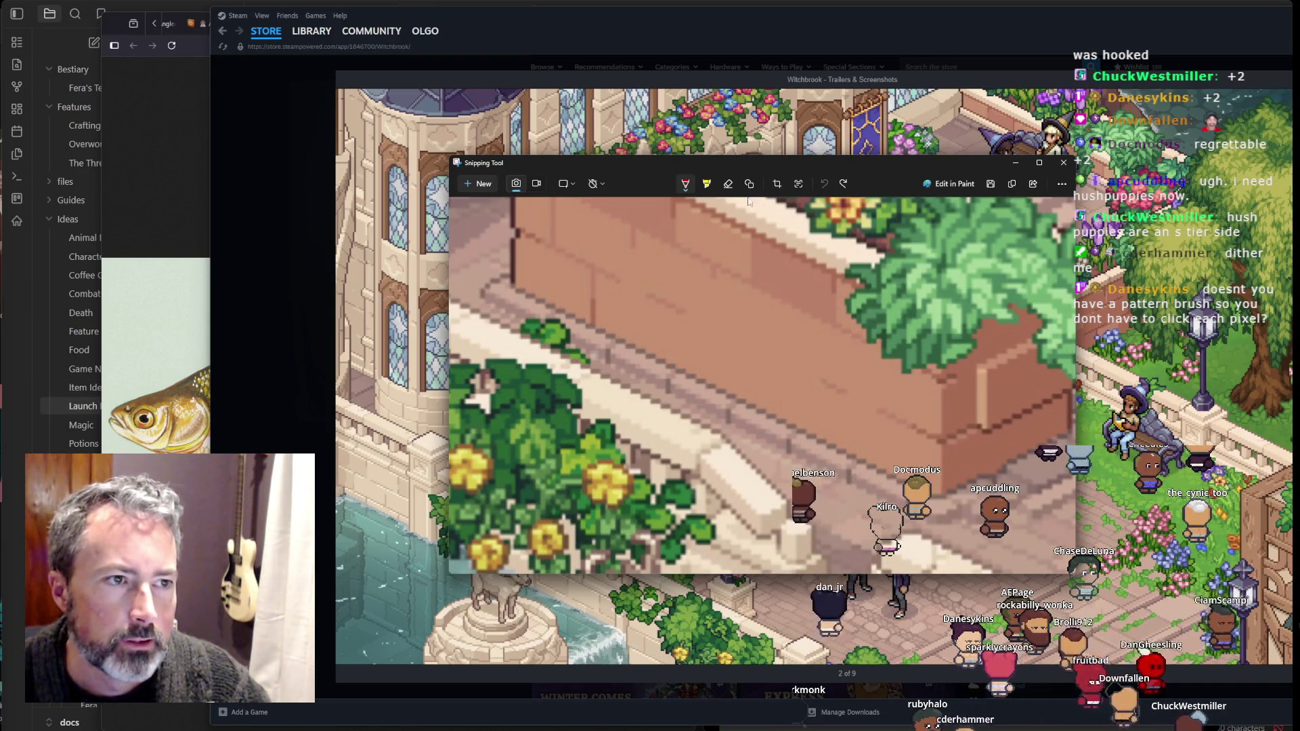
{"action": "left_click", "coordinate": [686, 184]}
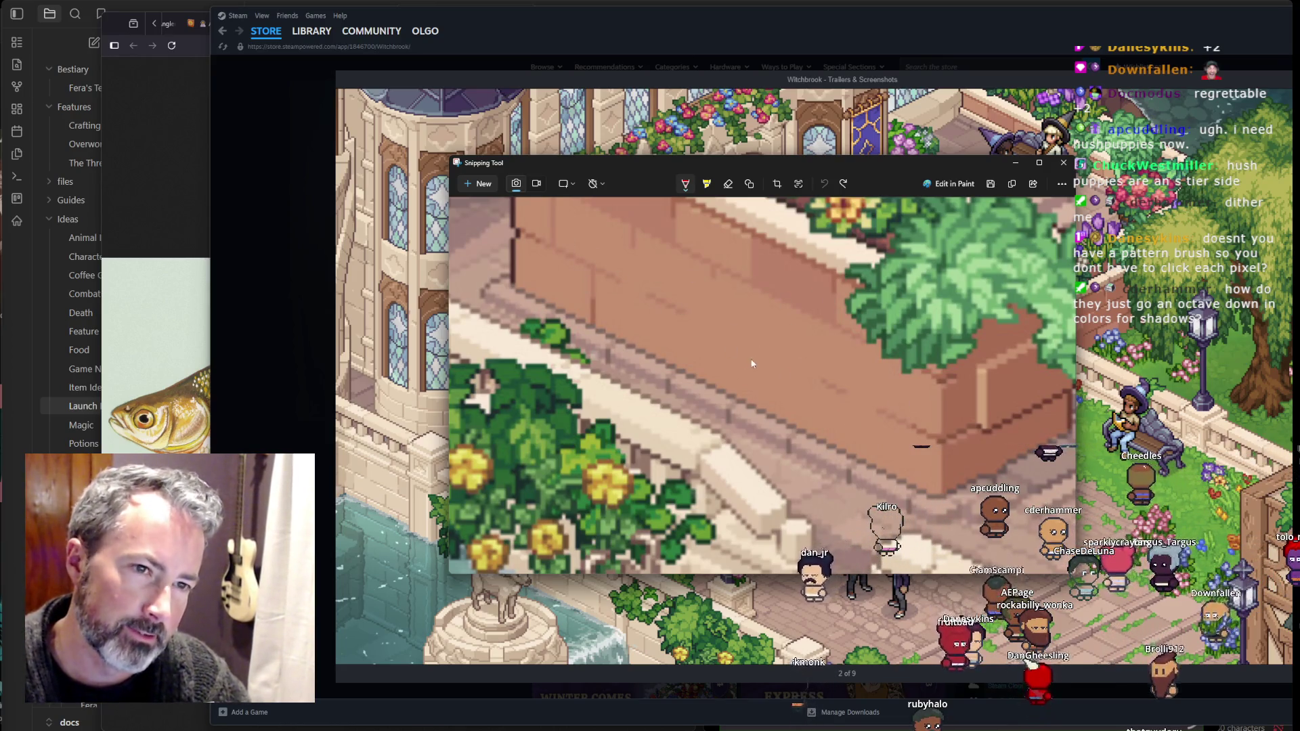
{"action": "mouse_move", "coordinate": [982, 349]}
{"action": "left_mouse_down"}
{"action": "mouse_move", "coordinate": [998, 341]}
{"action": "mouse_move", "coordinate": [929, 398]}
{"action": "left_mouse_up"}
{"action": "left_click", "coordinate": [1031, 298]}
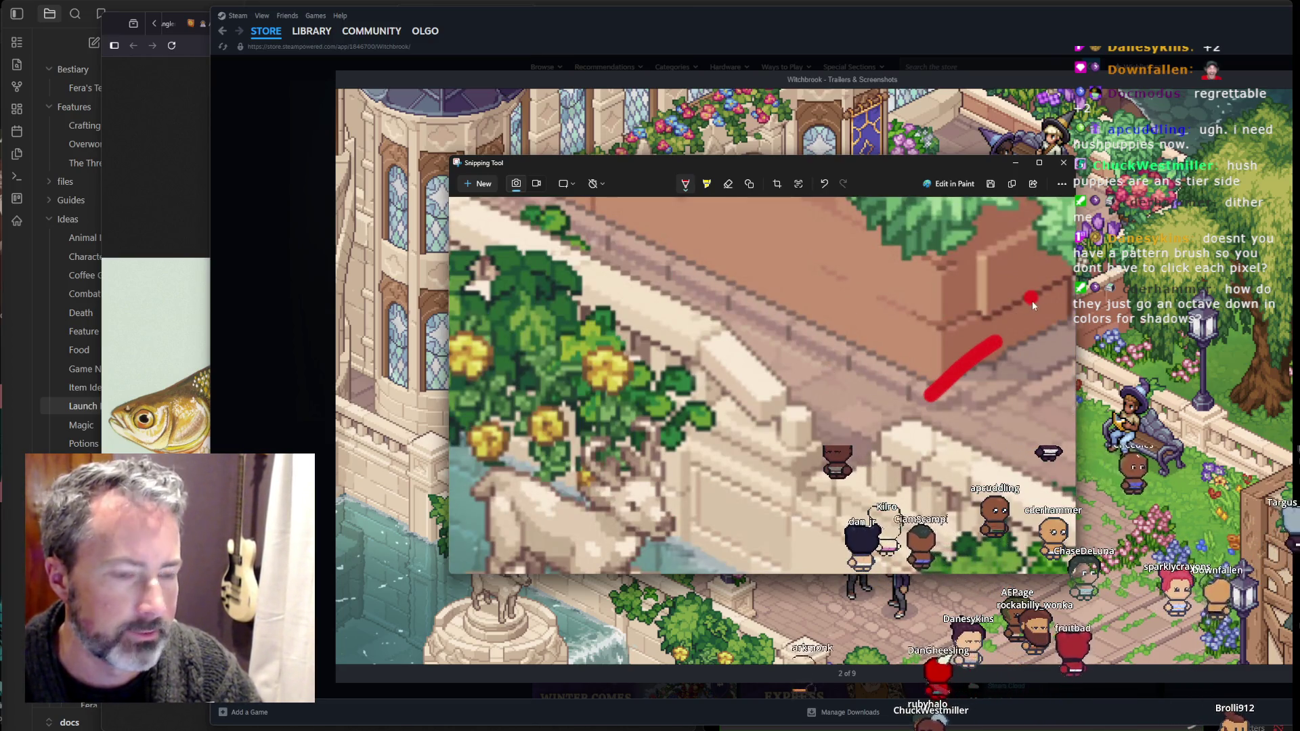
{"action": "key", "text": "ctrl+z"}
{"action": "key", "text": "ctrl+z"}
{"action": "key", "text": "ctrl+z"}
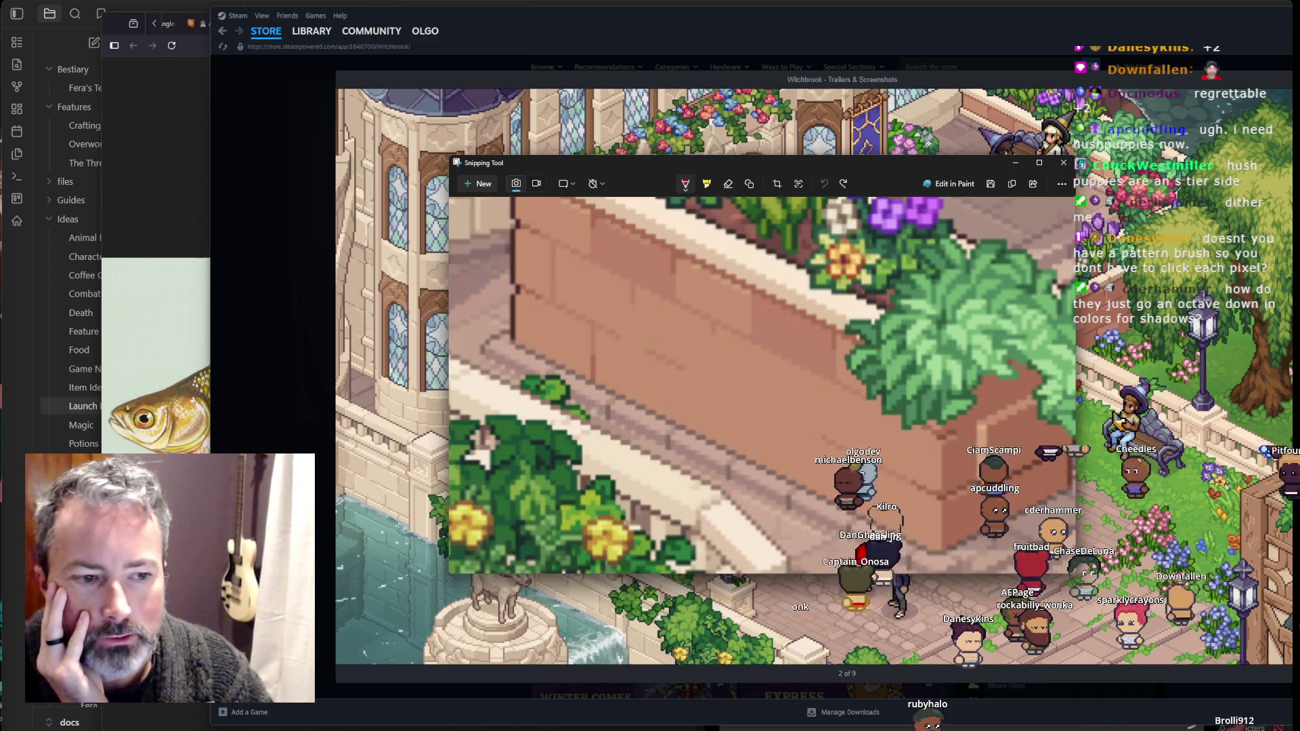
Bring the fish pixel-art canvas back to the front from the taskbar
{"action": "mouse_move", "coordinate": [721, 728]}
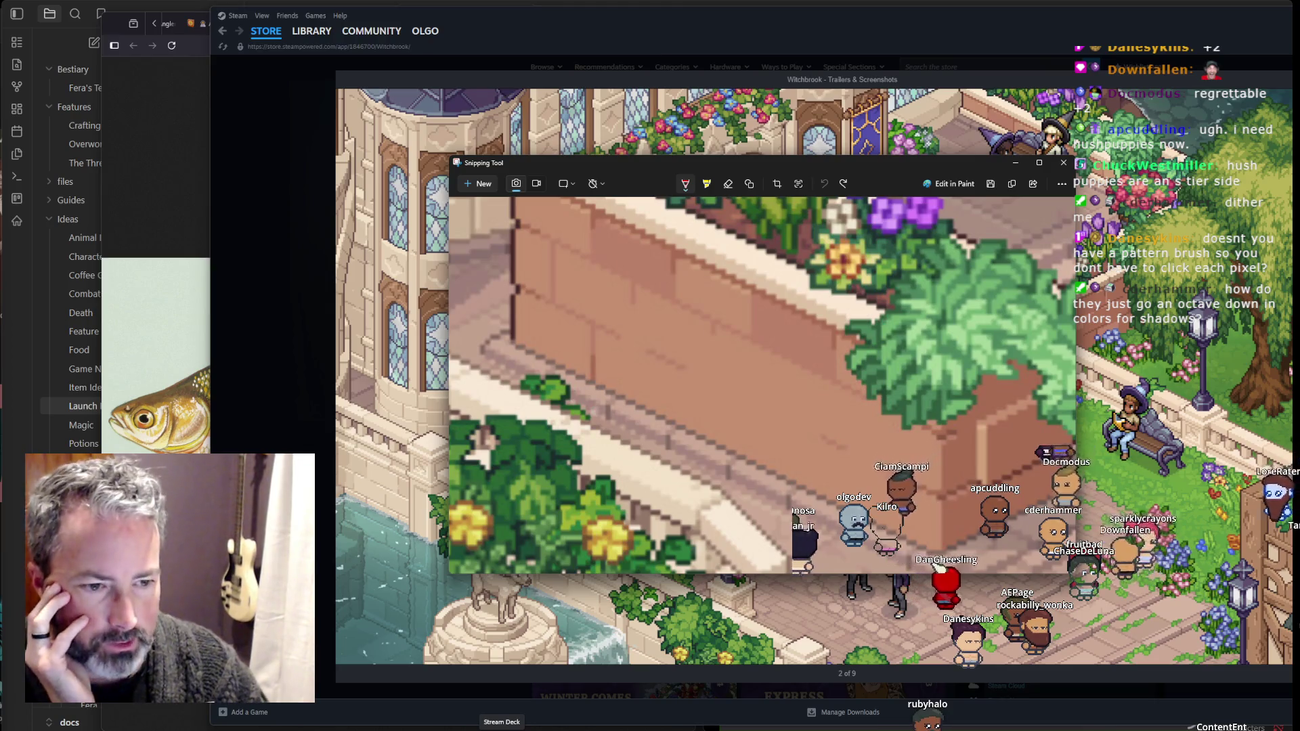
{"action": "mouse_move", "coordinate": [674, 728]}
{"action": "left_click", "coordinate": [677, 693]}
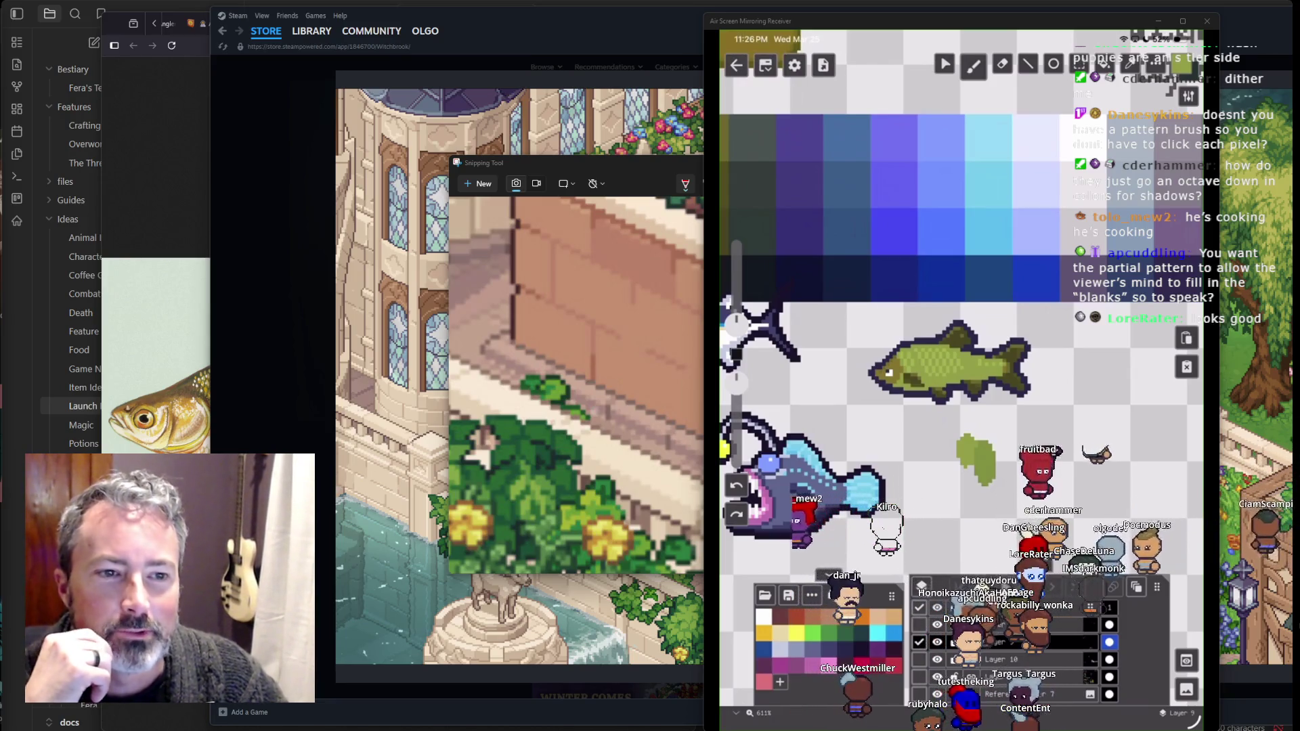
Bring up the Wikimedia golden fish reference photo in the browser
{"action": "left_click", "coordinate": [168, 42]}
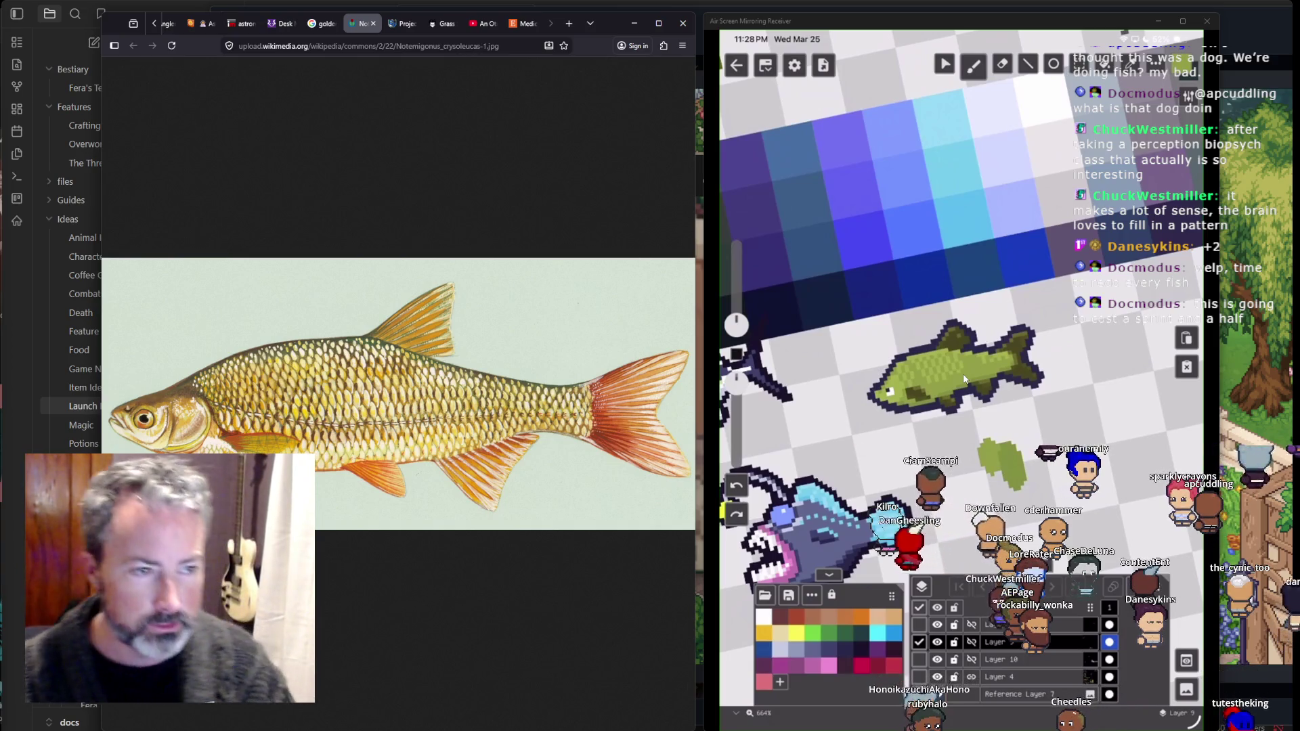
Switch to the Witchbrook screenshot window, then back to the fish canvas
{"action": "key", "text": "alt+Tab"}
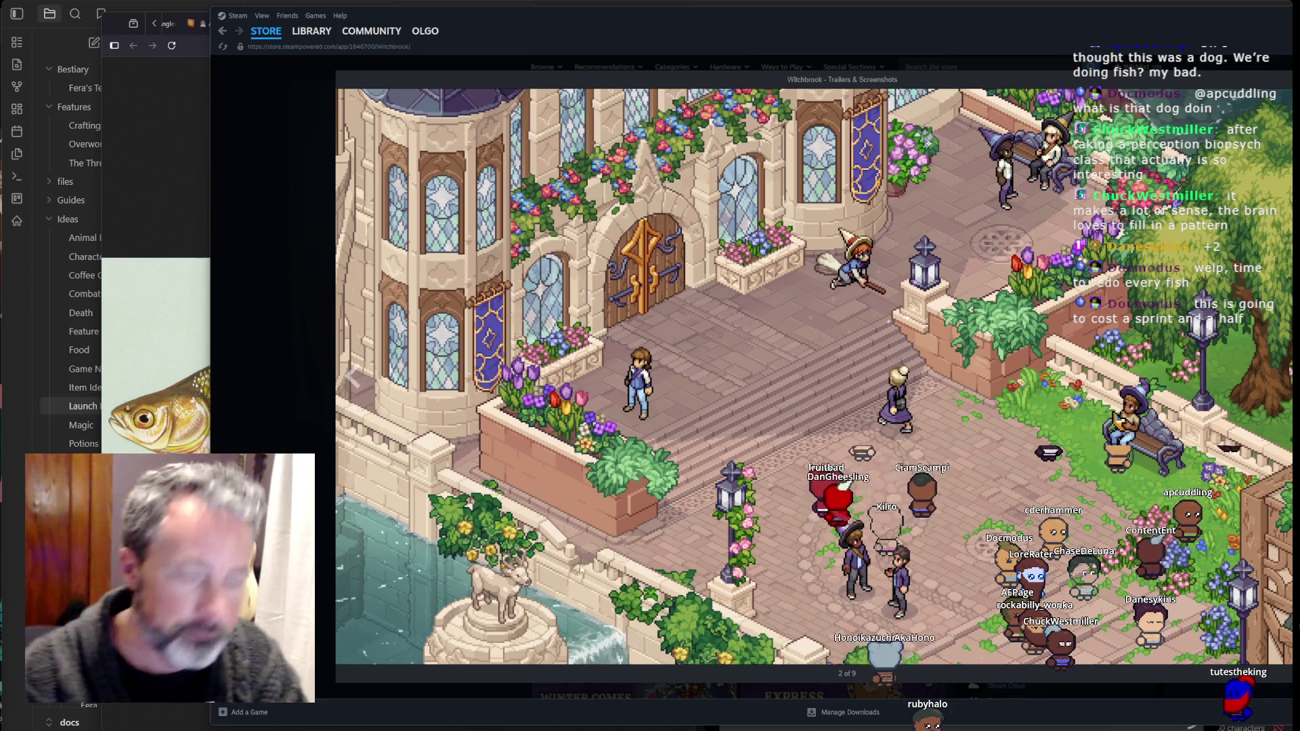
{"action": "key", "text": "alt+Tab"}
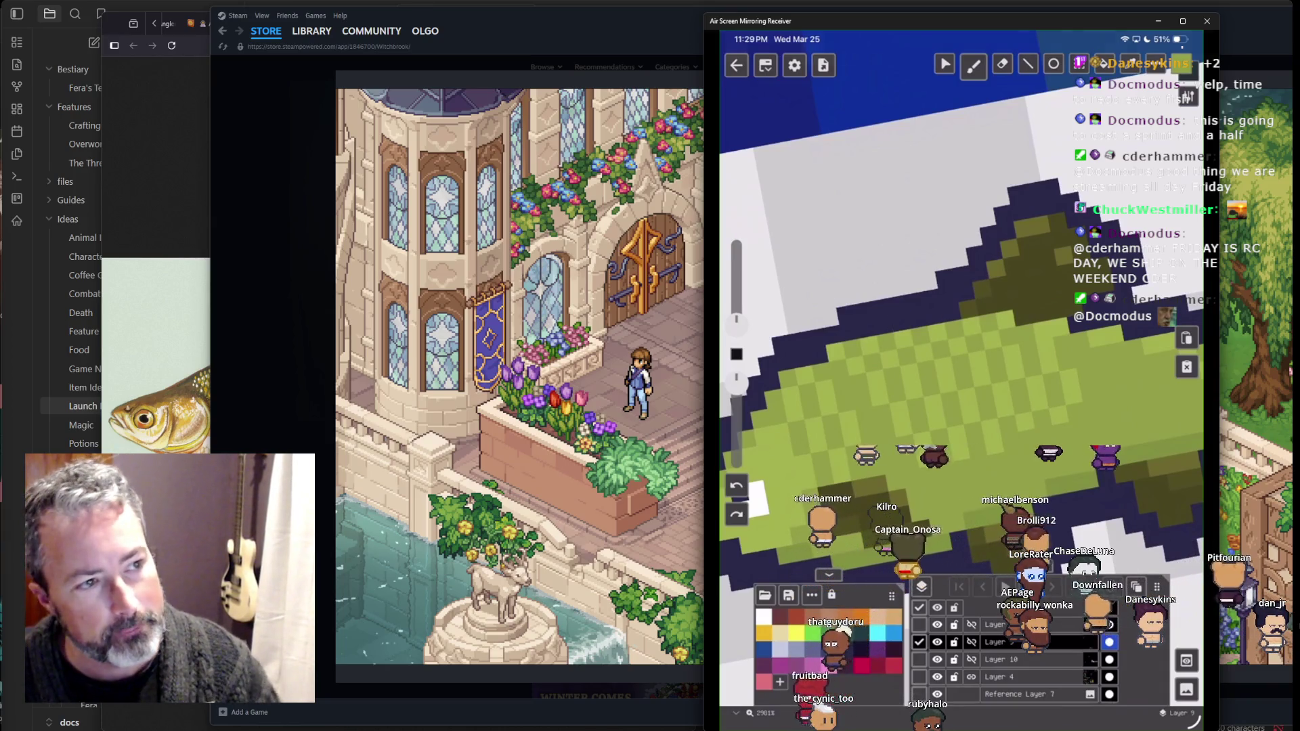
Paint darker olive pixels on the fish's back and fins and lighten the belly
{"action": "mouse_move", "coordinate": [949, 344]}
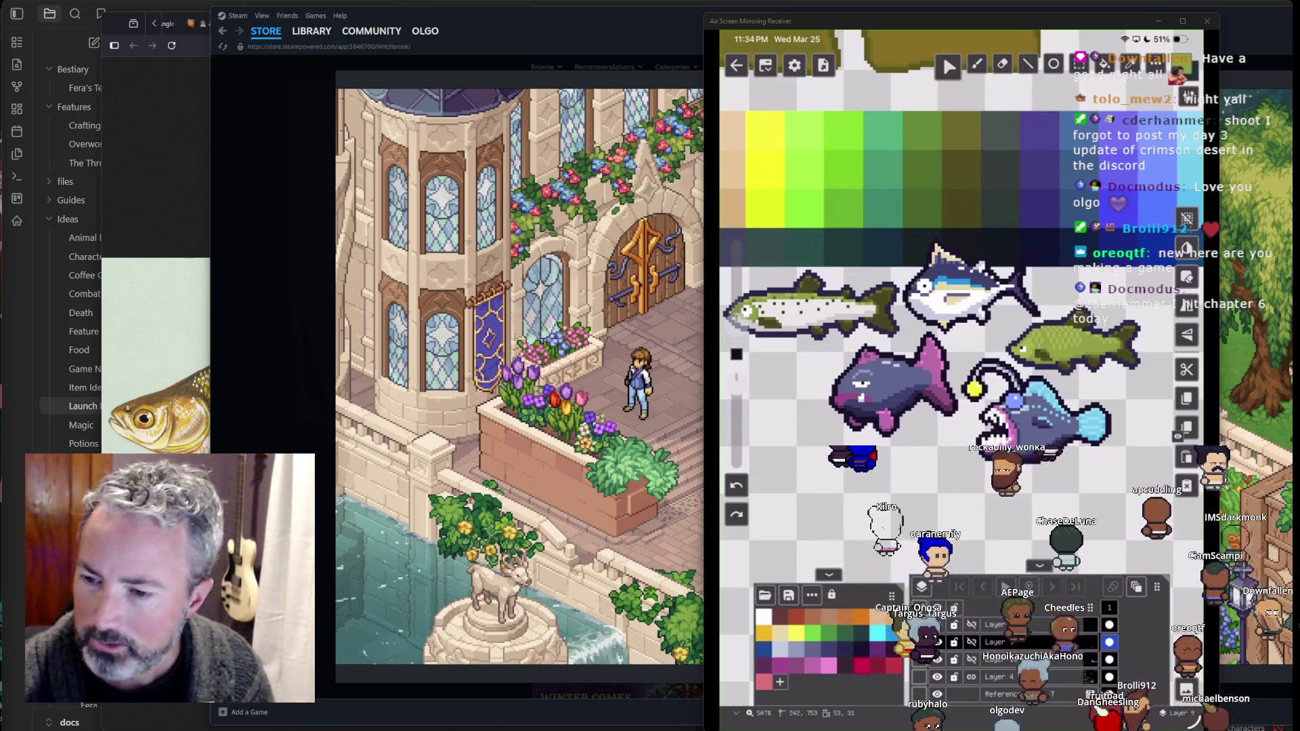
Open the store screenshot in the enlarged viewer, then close the viewer
{"action": "left_click", "coordinate": [526, 419]}
{"action": "left_click", "coordinate": [1267, 57]}
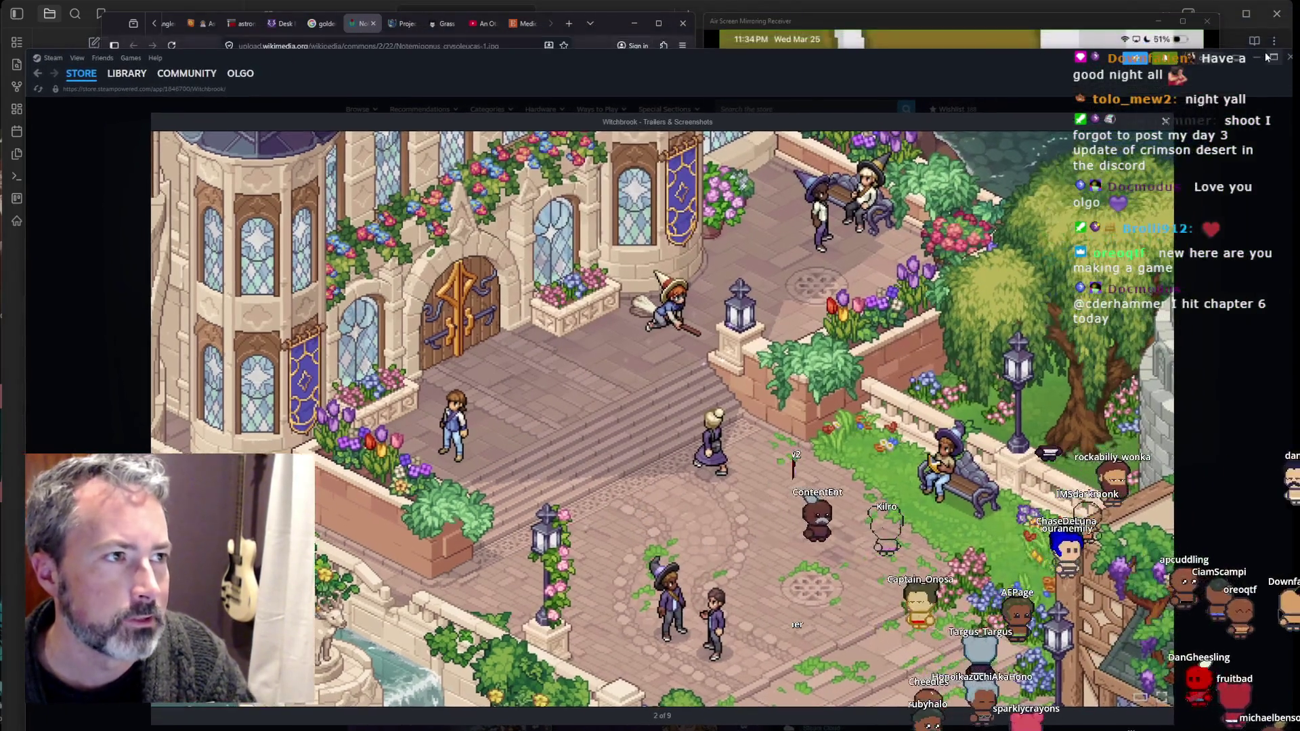
{"action": "left_click", "coordinate": [1257, 58]}
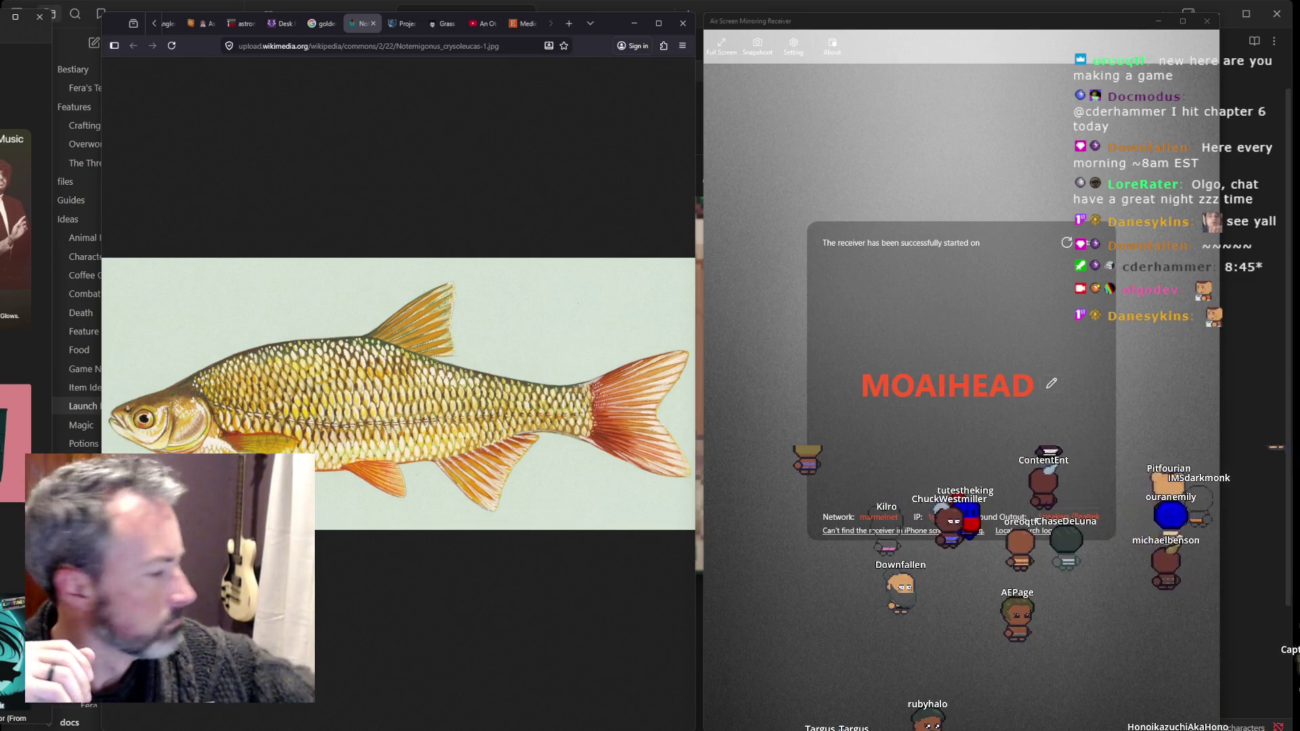
Close the mirroring receiver and image viewer, and move the fish photo aside
{"action": "left_click", "coordinate": [1183, 22]}
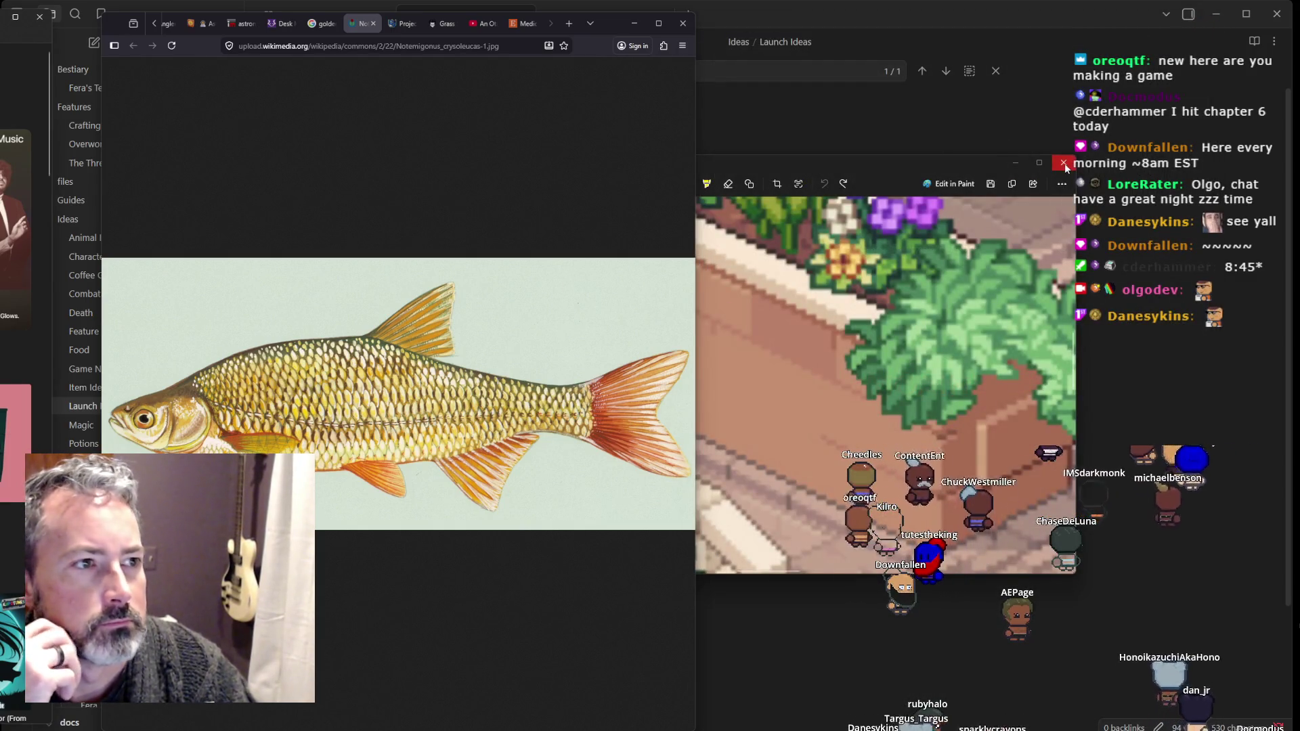
{"action": "left_click", "coordinate": [1064, 164]}
{"action": "left_click_drag", "start_coordinate": [610, 32], "coordinate": [1079, 61]}
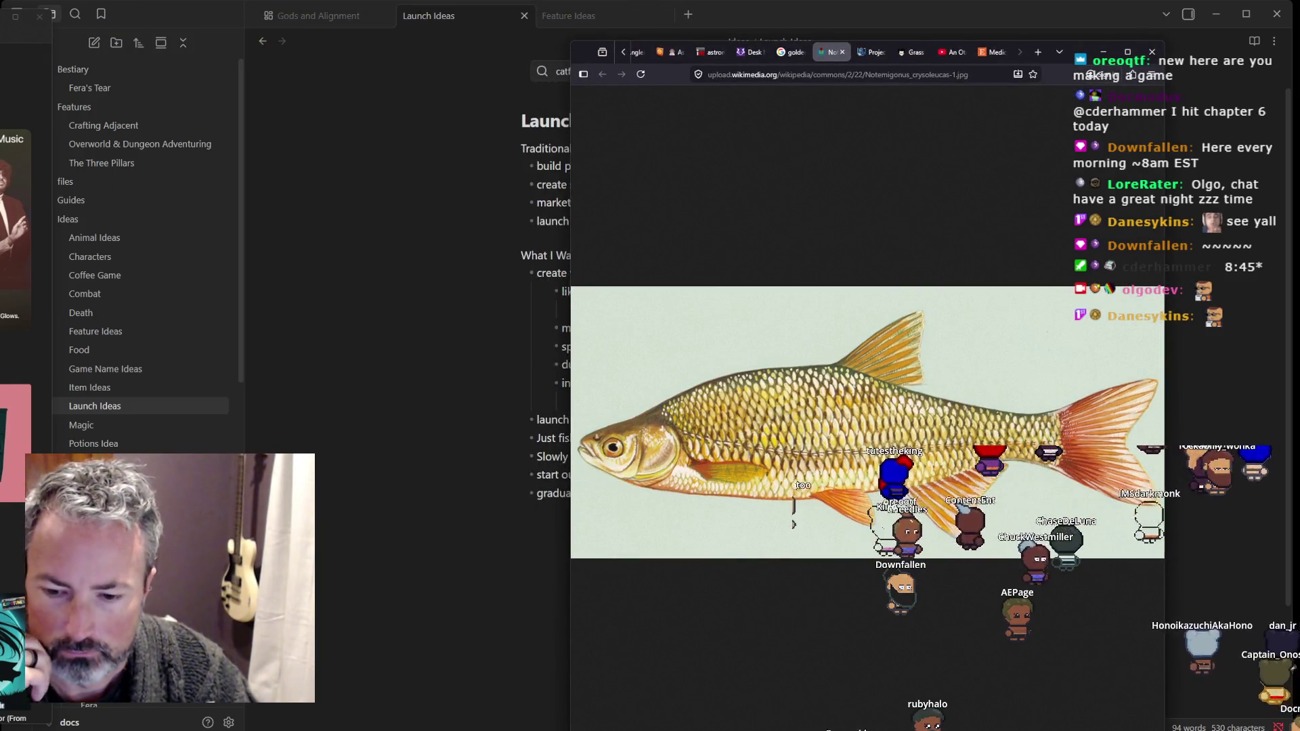